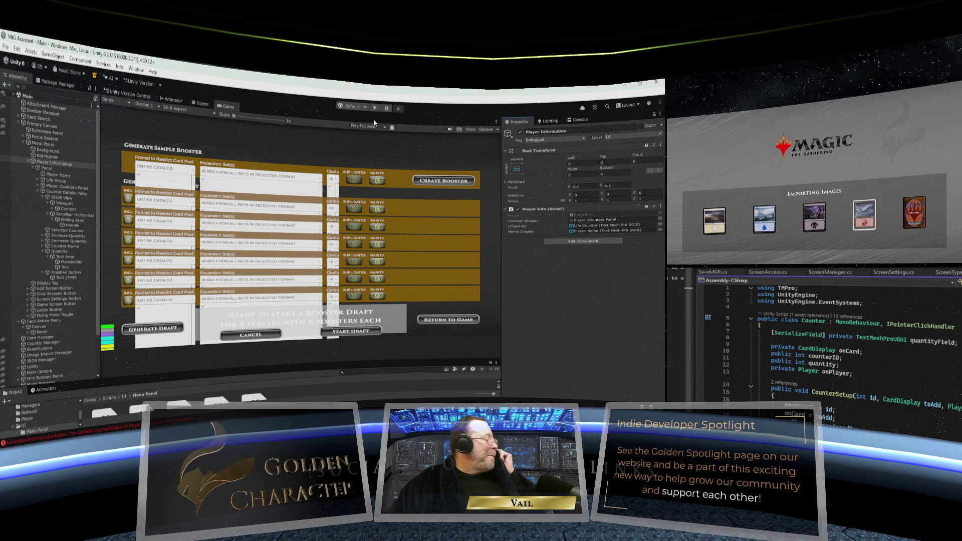
Enter play mode so the Game view shows the MTG GamePlay Assistant welcome screen.
click(375, 108)
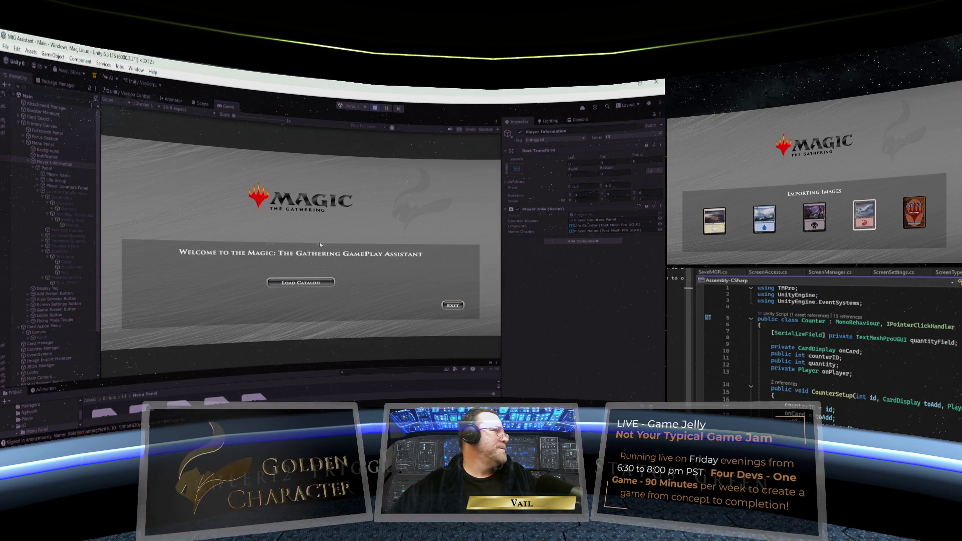
Load the card catalog and maximize the Game view.
click(301, 282)
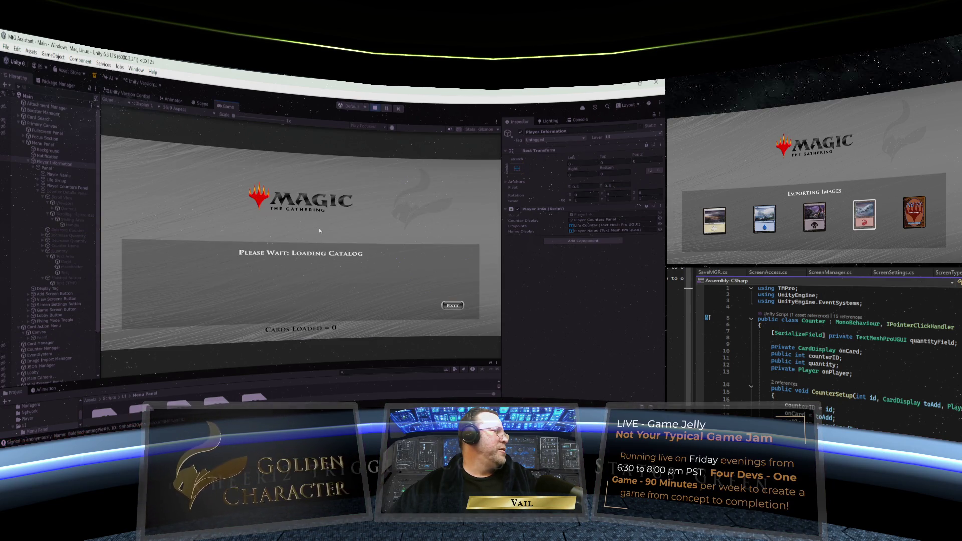
right_click(228, 107)
click(246, 116)
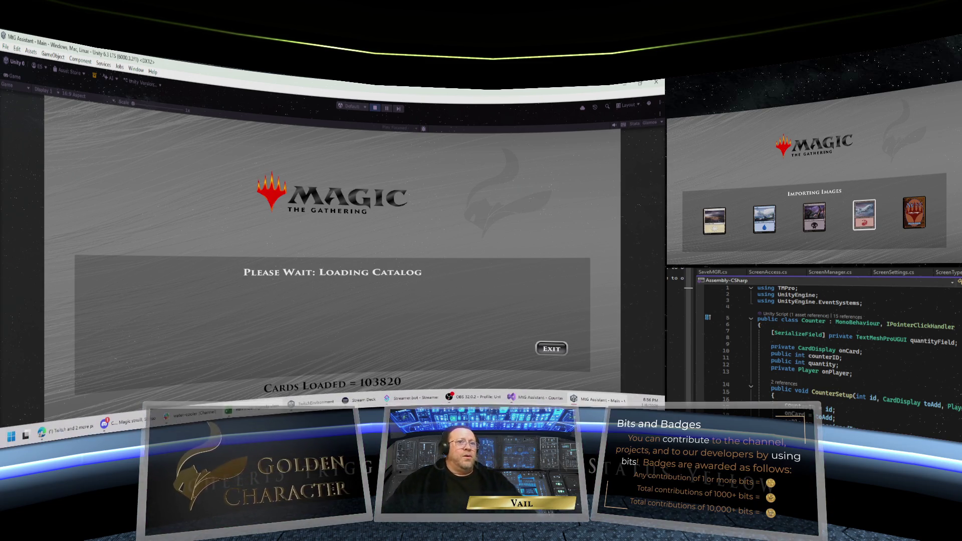
Start a Single Computer Session and create a new player profile with an entered name.
mouse_move(253, 407)
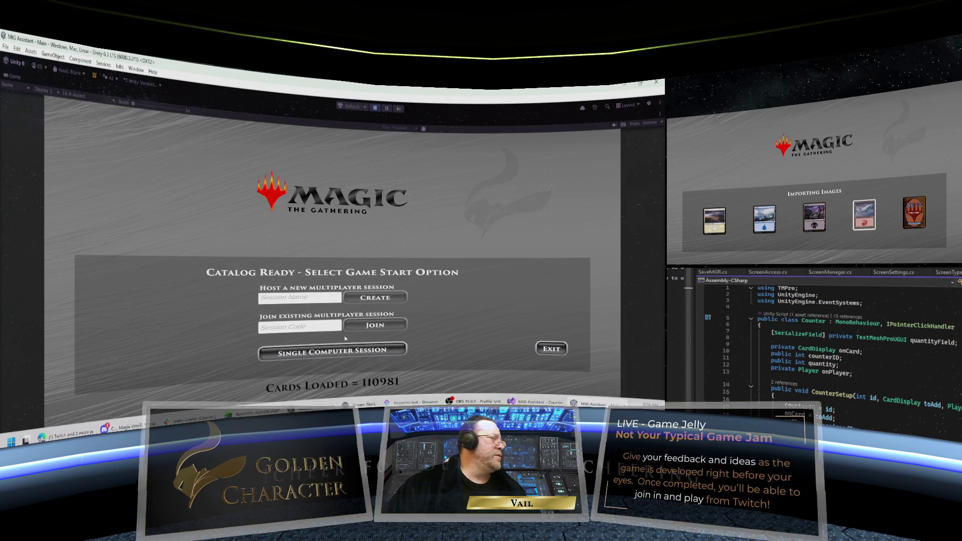
click(349, 351)
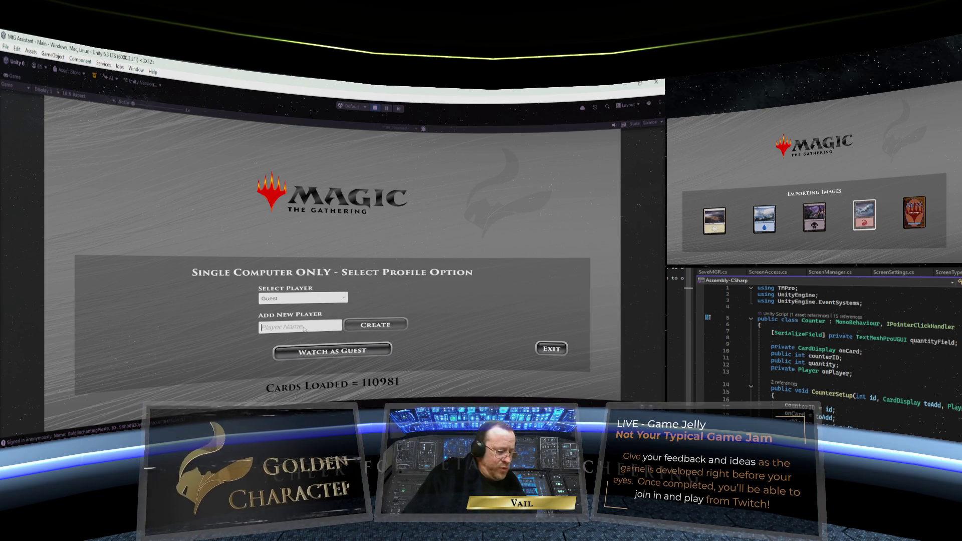
text(Vail)
click(379, 324)
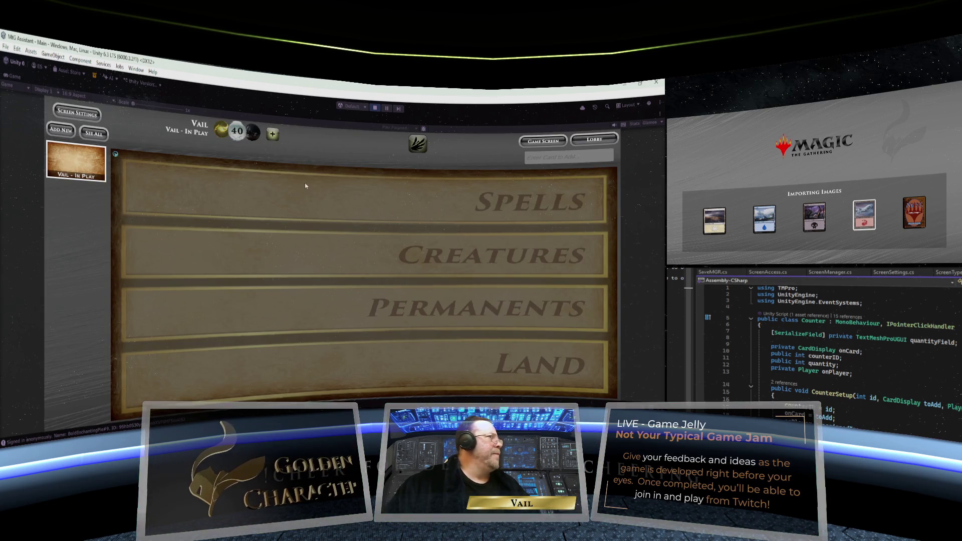
Add two green star counters beside the player's life total and open one for editing.
click(272, 134)
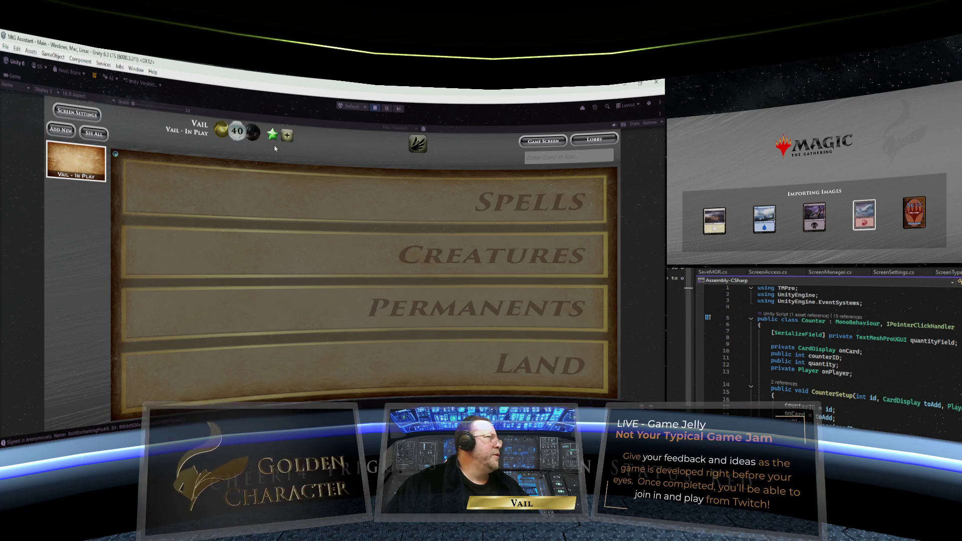
click(288, 140)
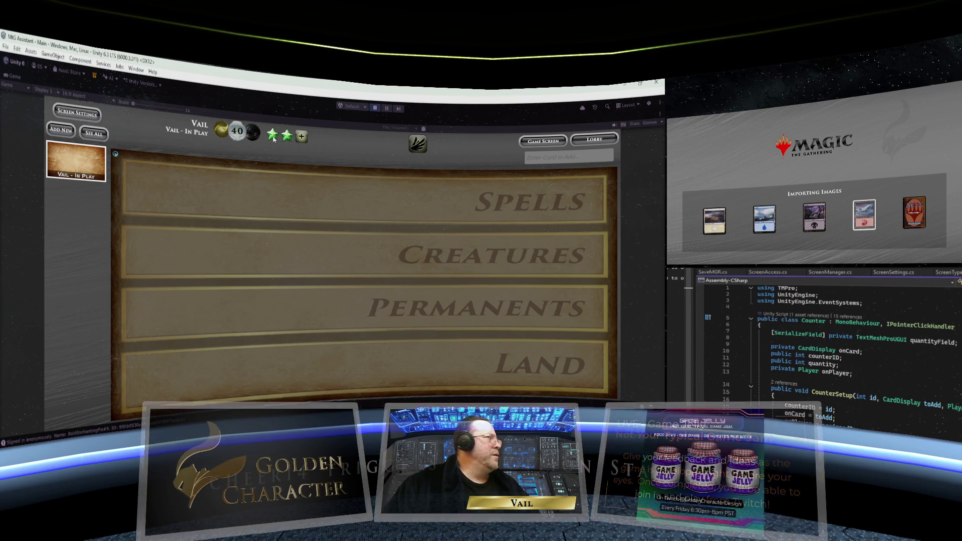
click(274, 145)
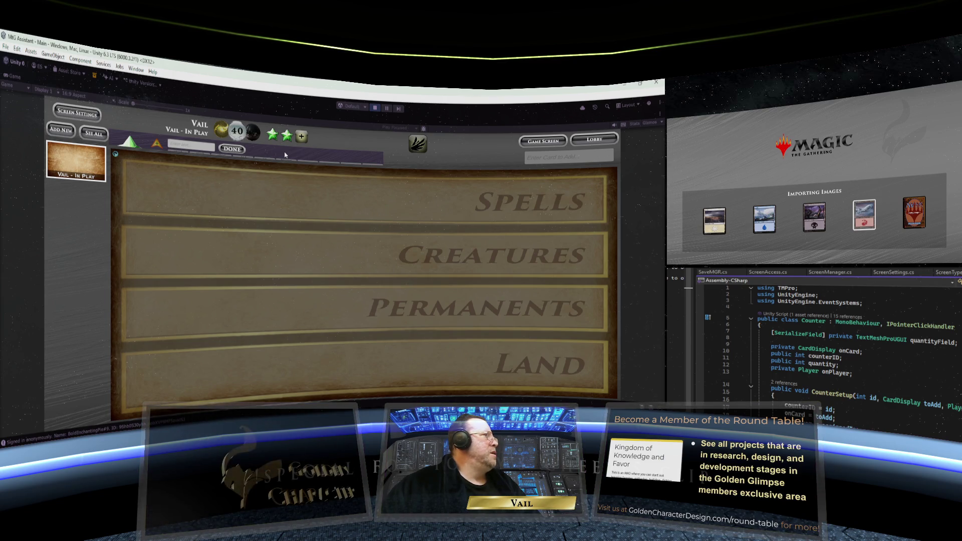
Search 'Serra' in the card entry field and add Serra Angel to the Creatures row.
click(231, 149)
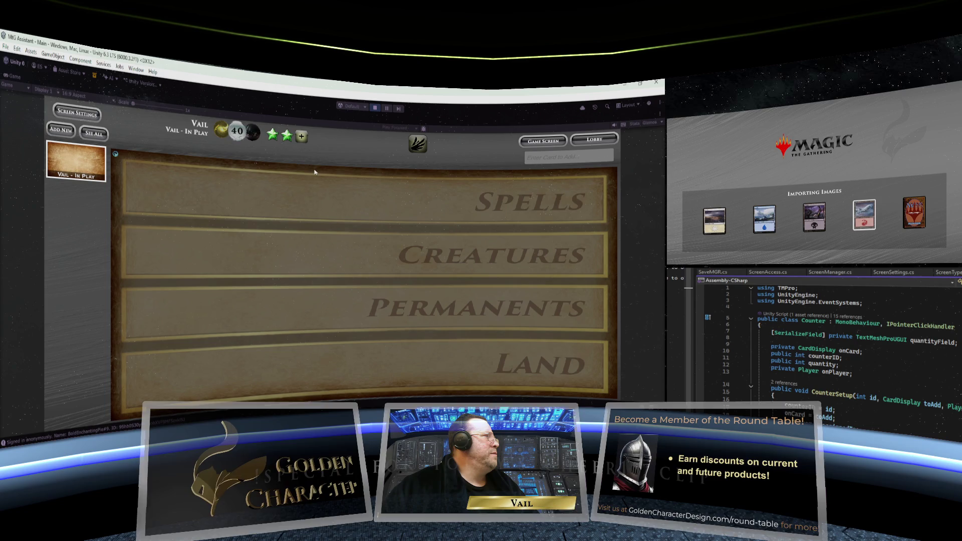
click(281, 145)
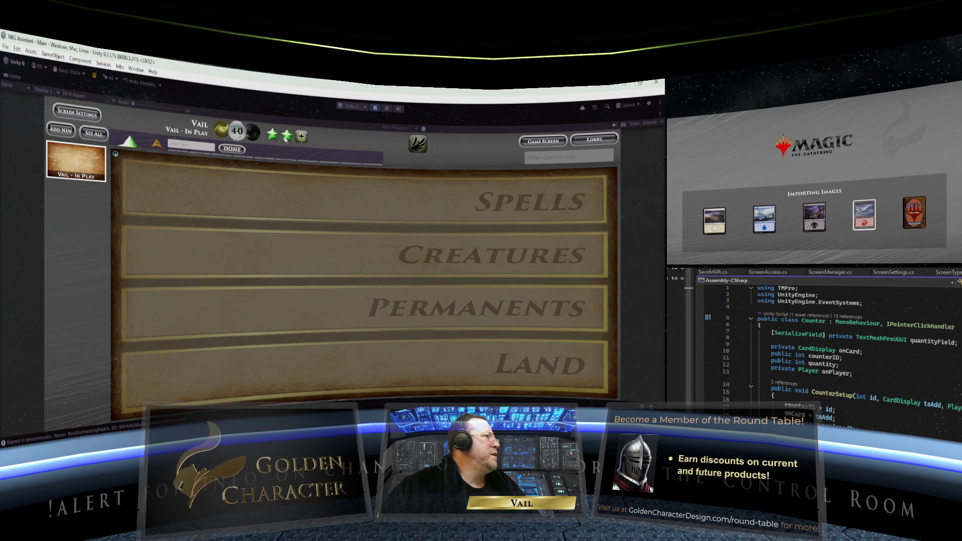
click(548, 160)
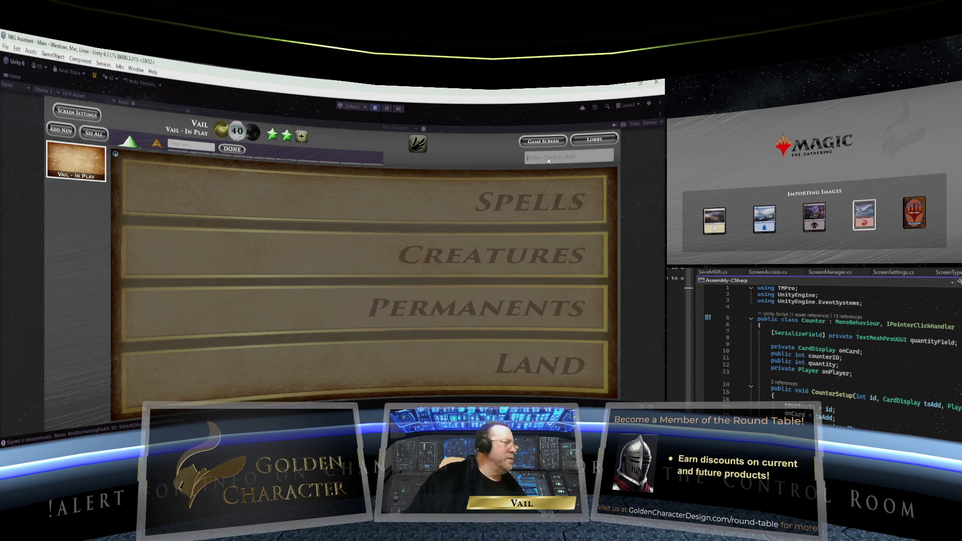
click(558, 161)
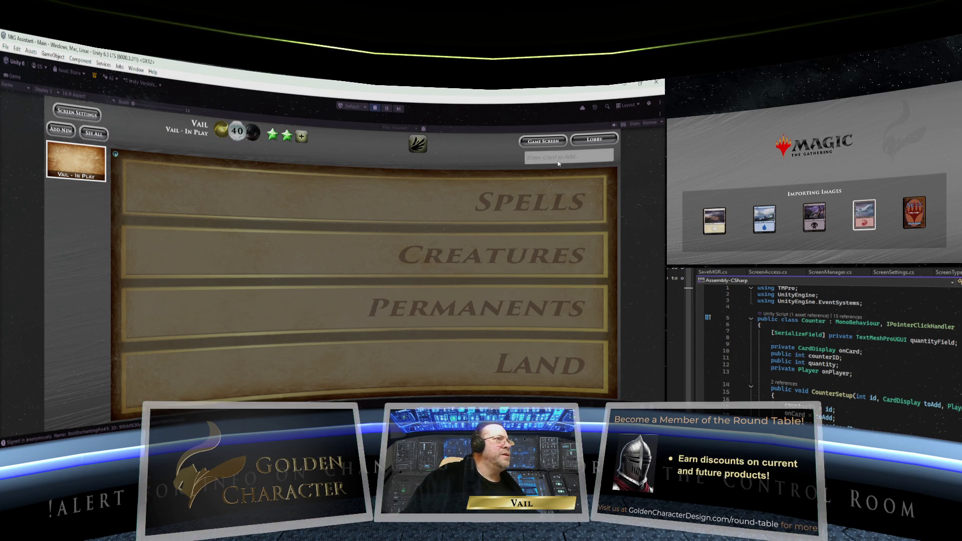
text(Serra)
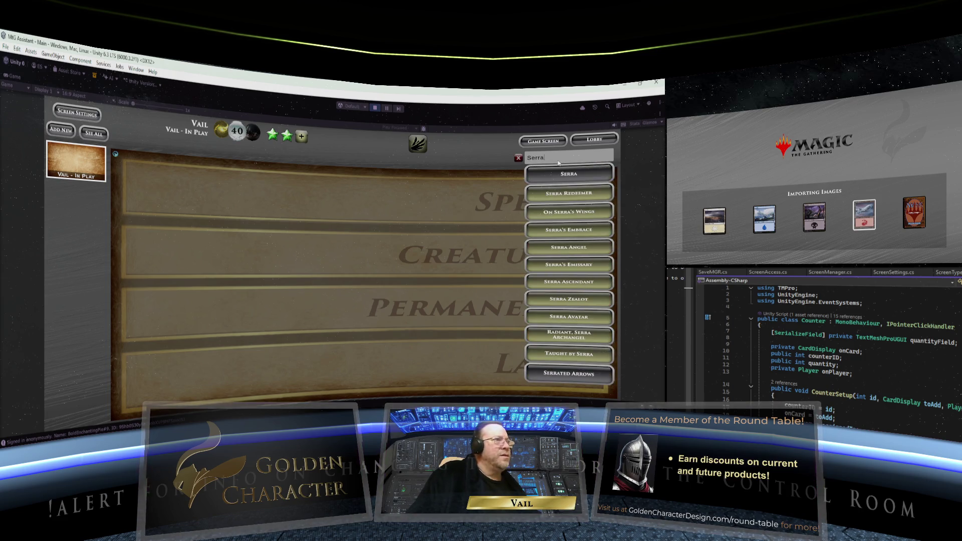
click(569, 247)
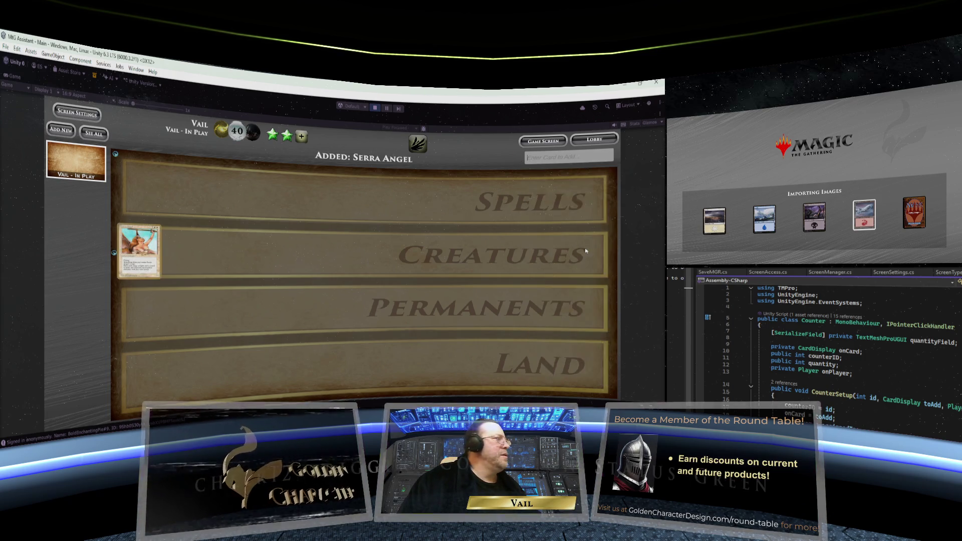
Put a counter on Serra Angel, finish editing it, and stop play mode.
click(147, 249)
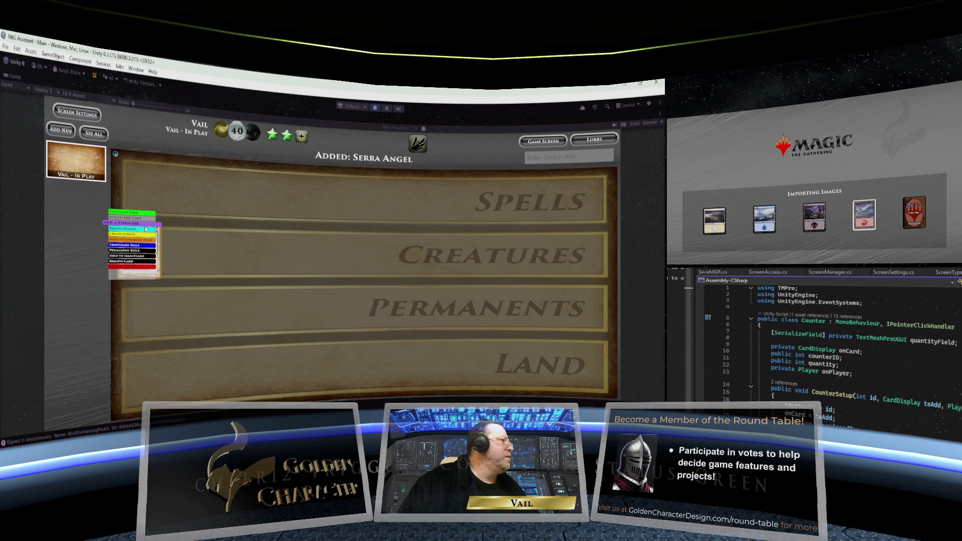
click(144, 224)
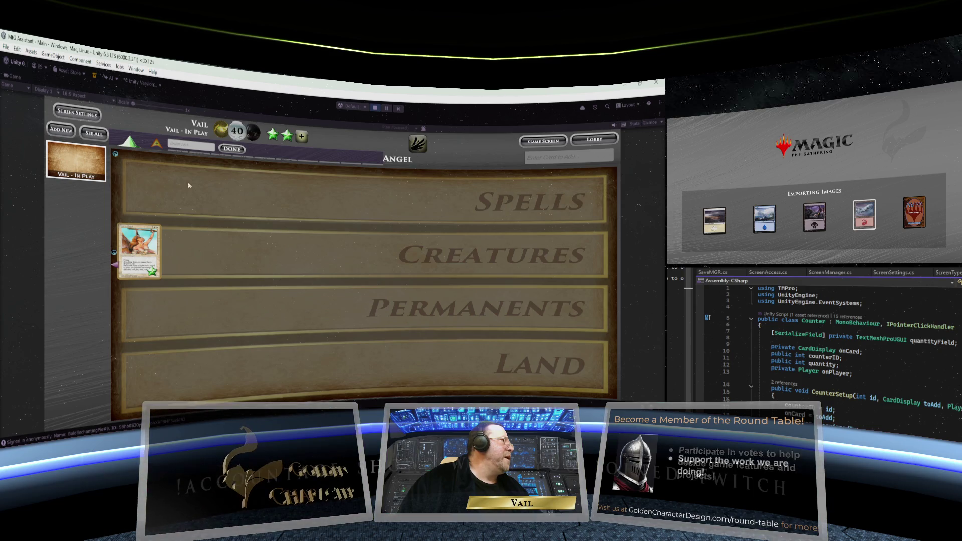
click(234, 149)
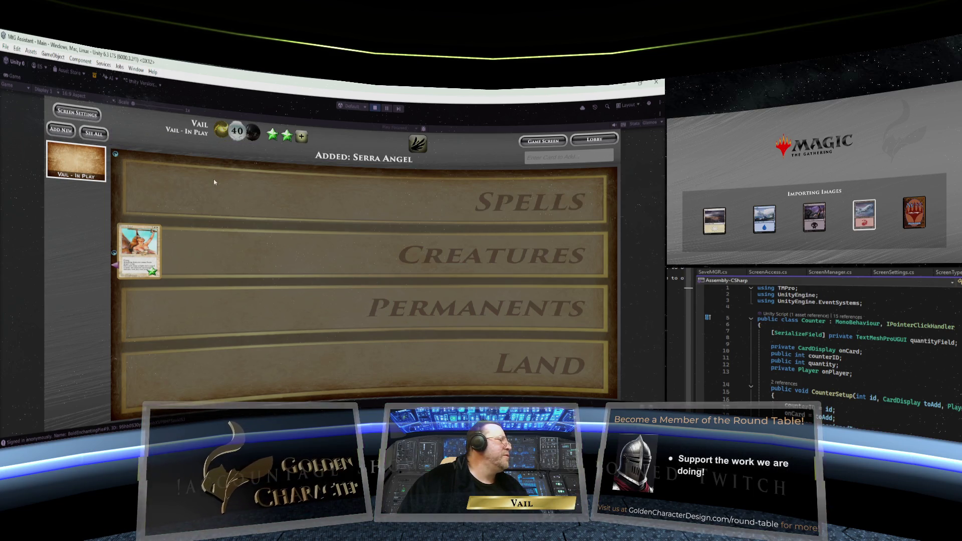
click(375, 107)
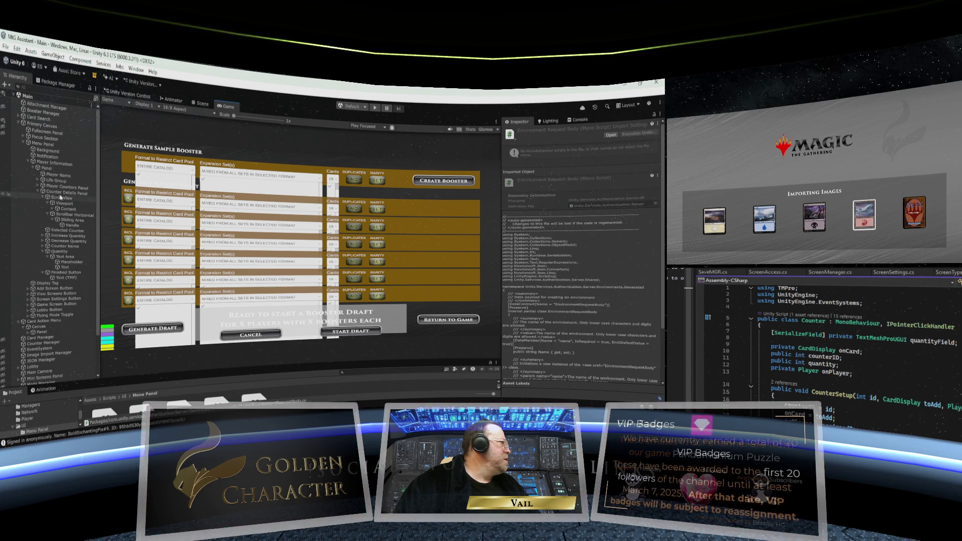
Select Counter Details Panel in the Hierarchy to show its Rect Transform, Image and script in the Inspector.
click(61, 193)
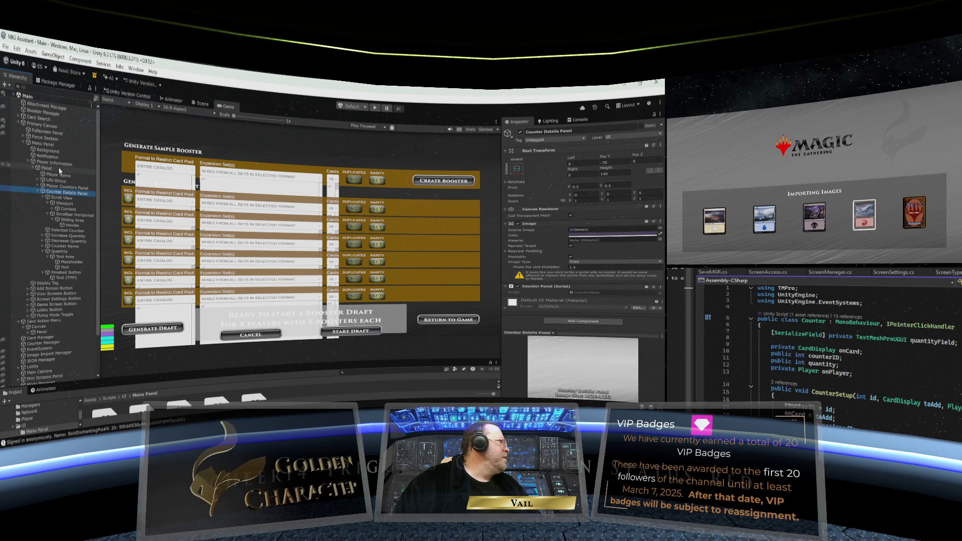
Select Menu Panel and toggle the Menu Panel, Focus Section and Player Information foldouts to locate Counter Details Panel.
click(42, 144)
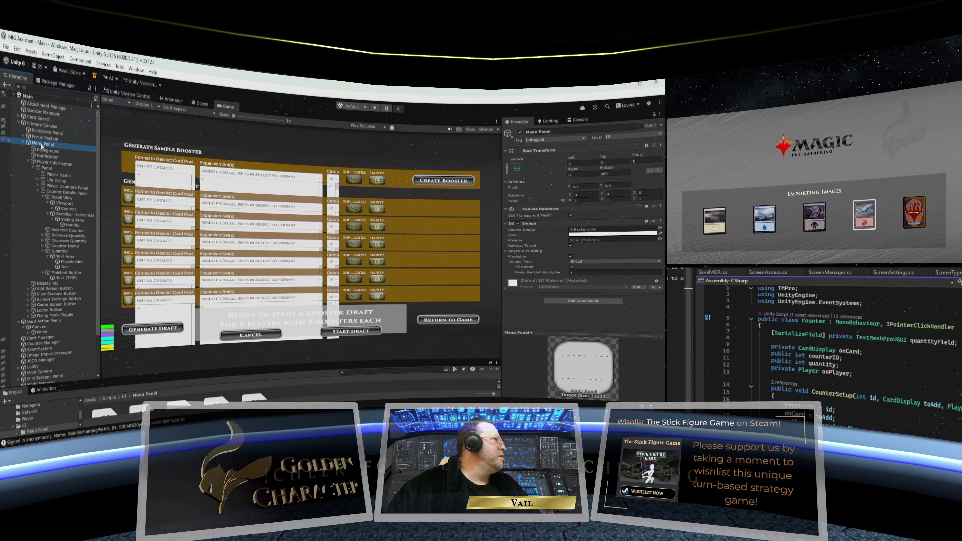
click(21, 141)
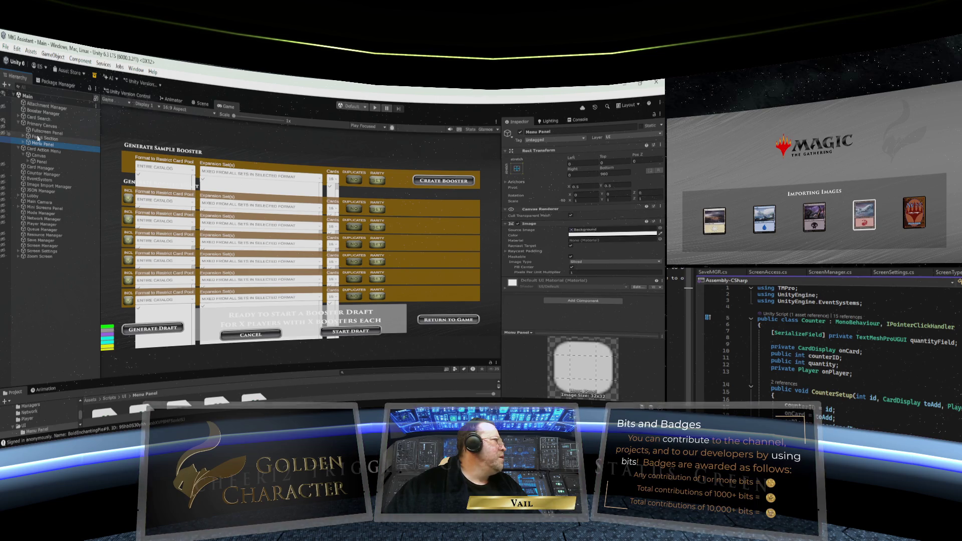
click(24, 138)
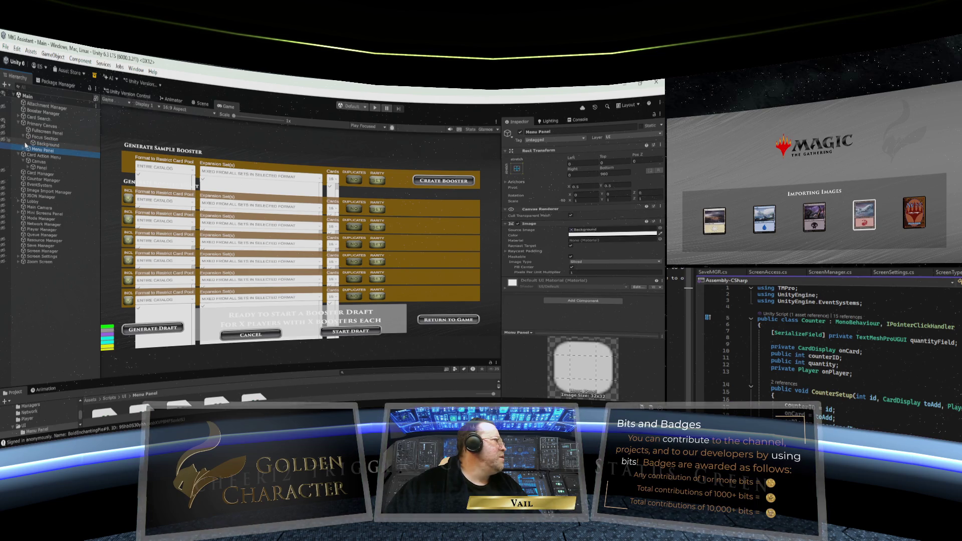
click(24, 149)
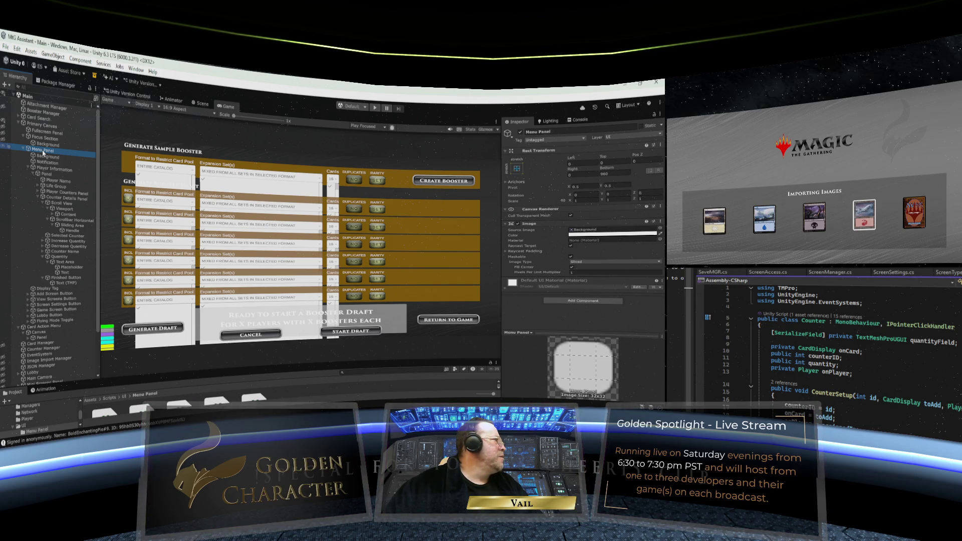
click(29, 168)
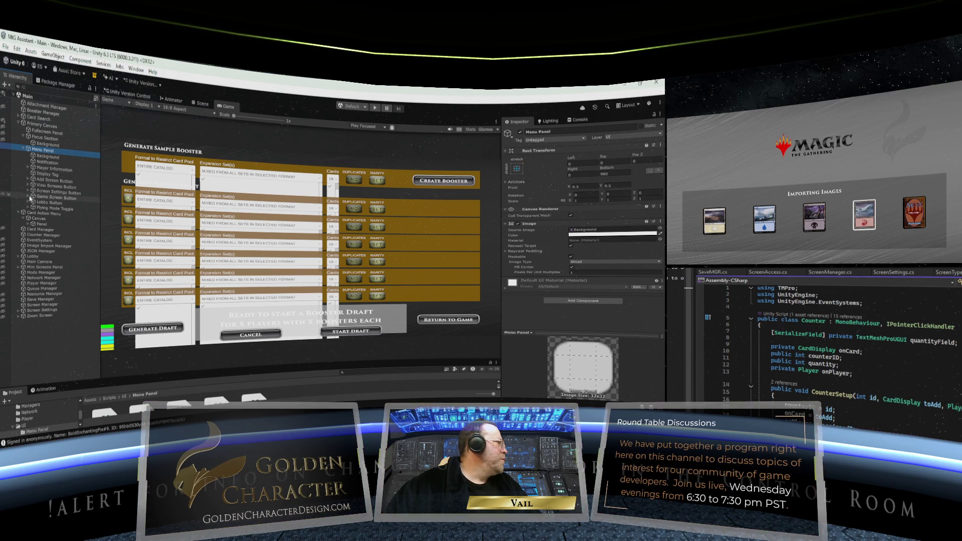
click(28, 169)
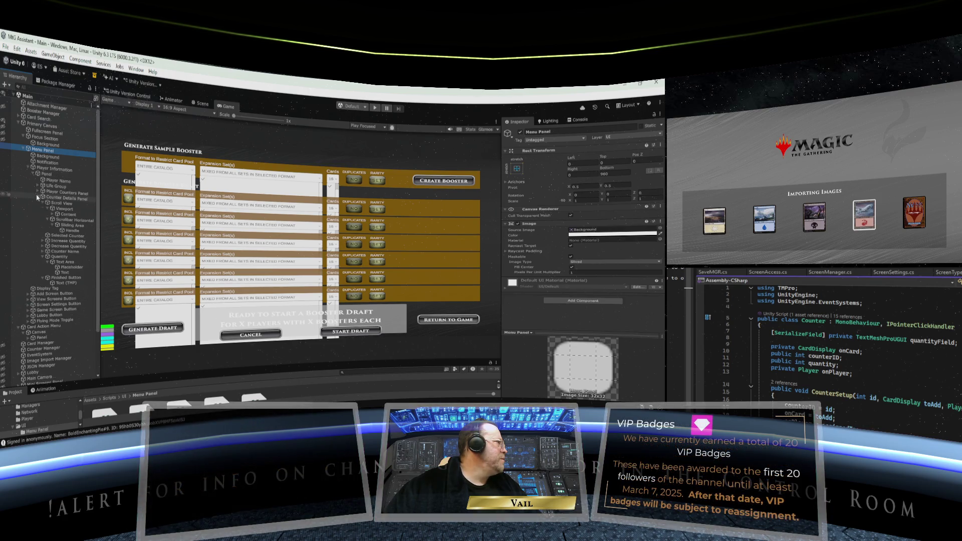
click(37, 198)
Add a Sorting Group component to Counter Details Panel via a 'sorting' component search.
click(55, 198)
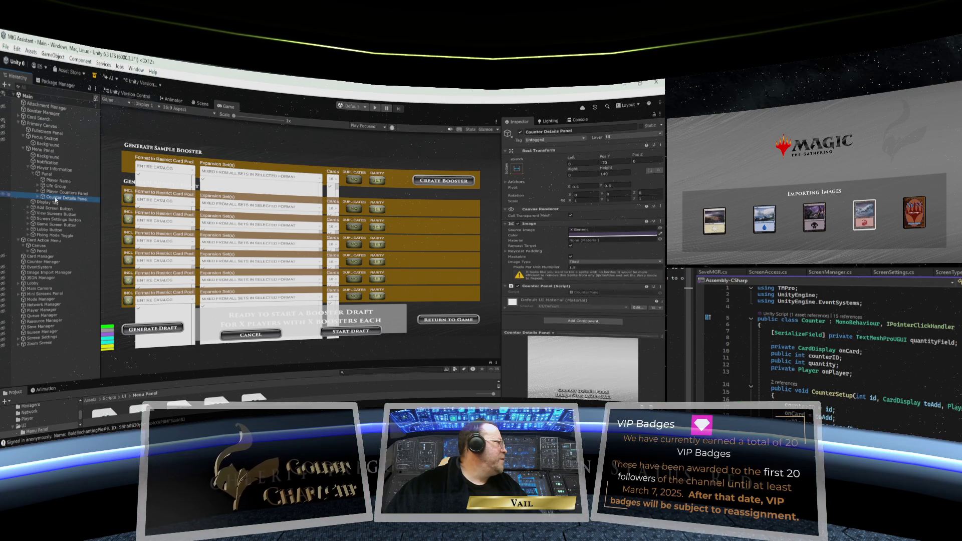
click(594, 319)
text(hor)
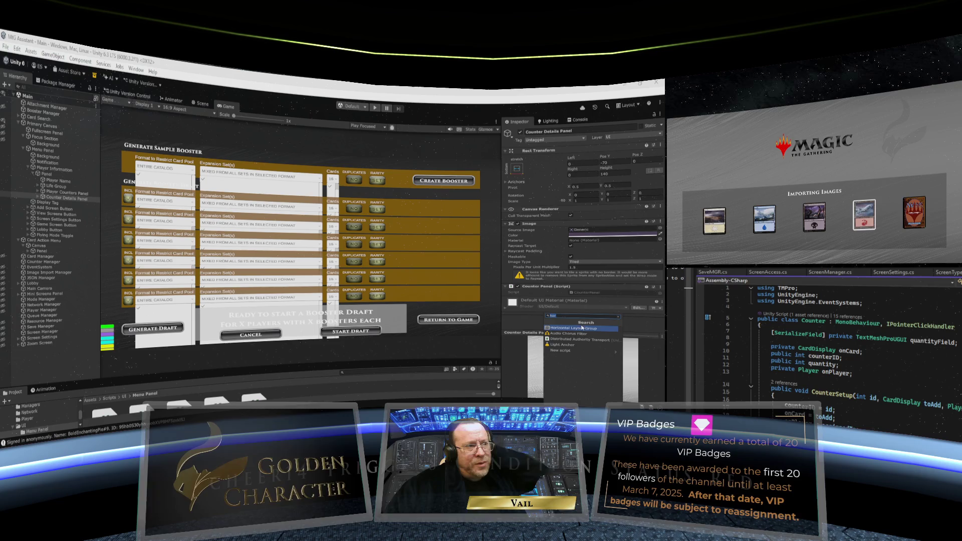
key(BackSpace)
key(BackSpace)
key(BackSpace)
text(sorting)
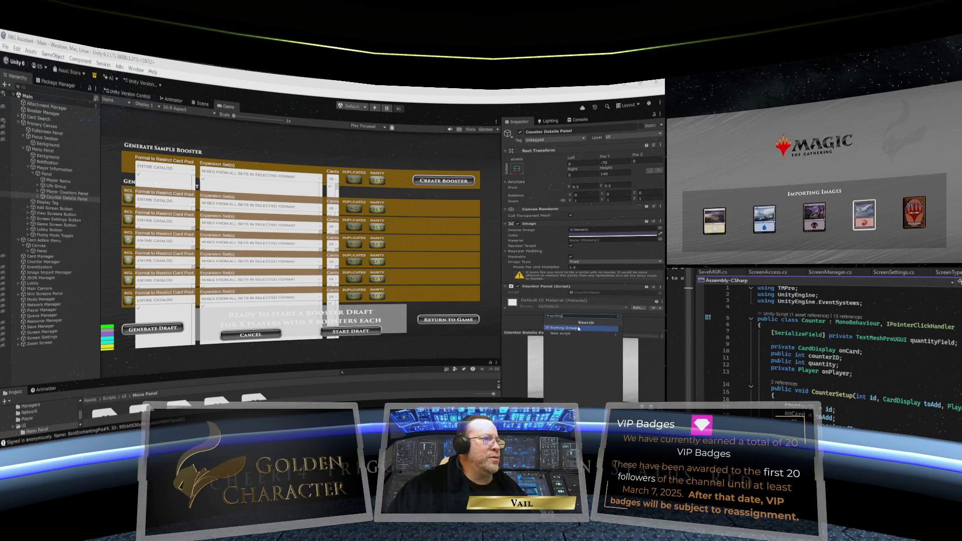
click(578, 329)
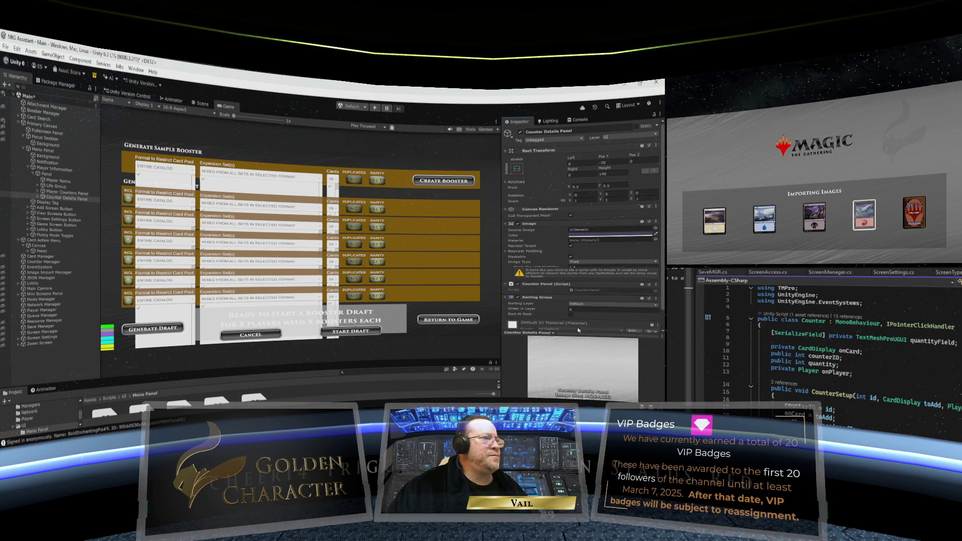
Set the Sorting Group's sorting layer to Over all Focus Screens.
scroll(563, 309, down, 1)
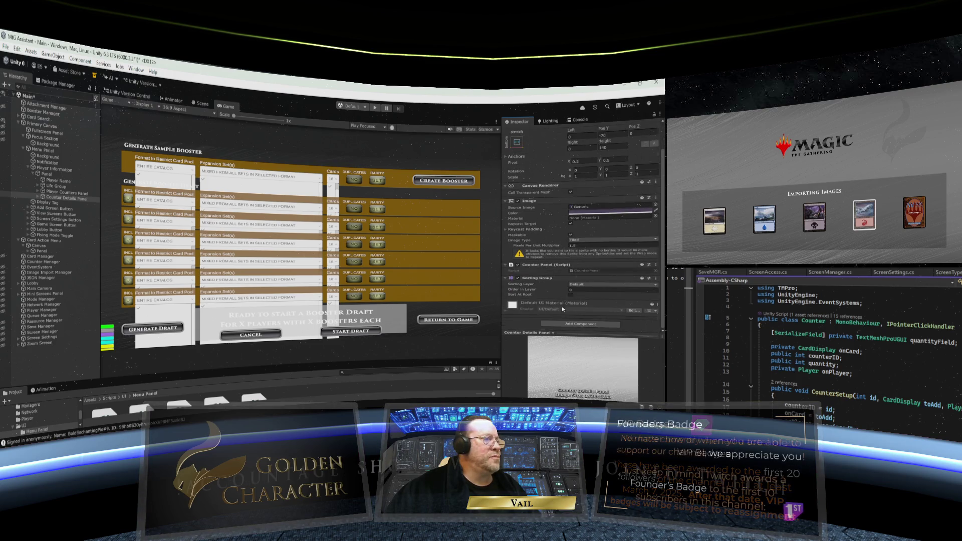
click(606, 285)
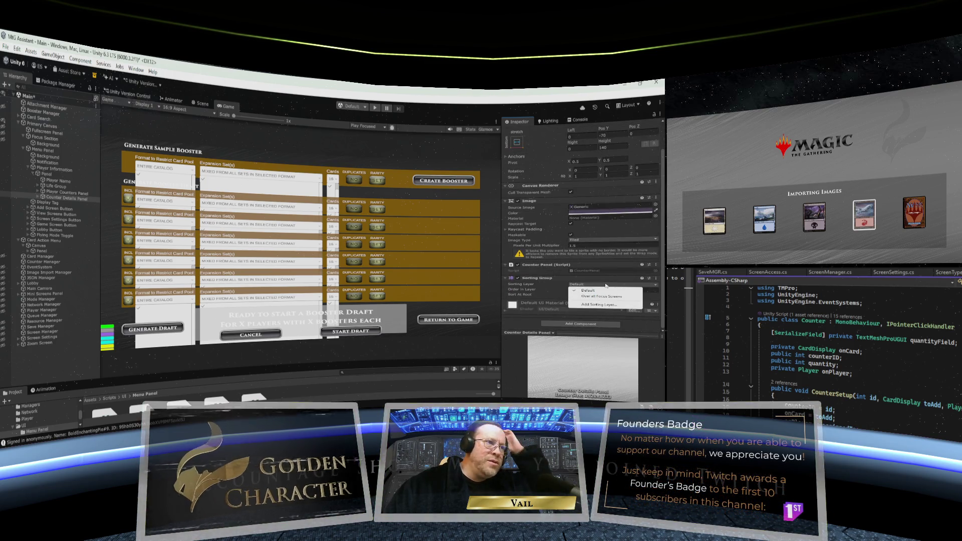
click(601, 296)
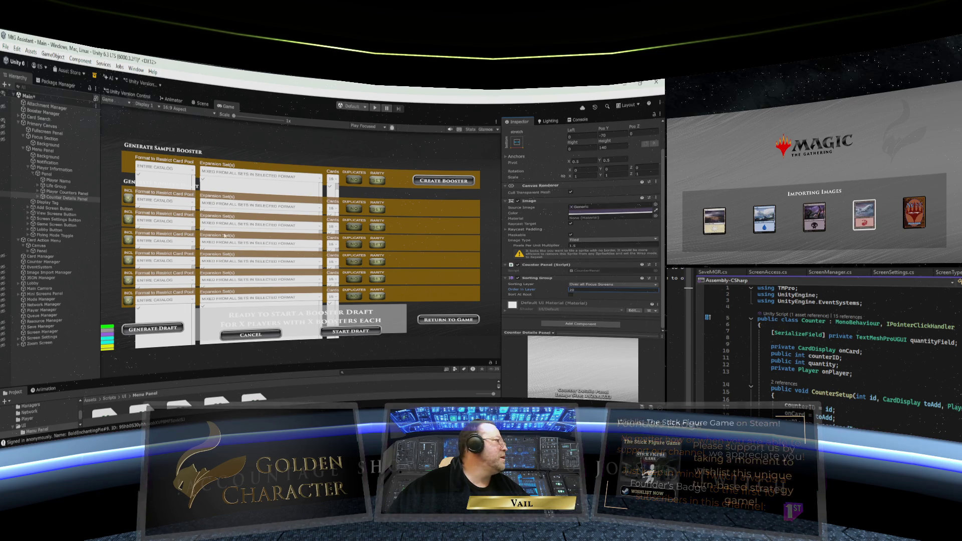
Save the scene via File > Save and enter play mode again.
click(6, 47)
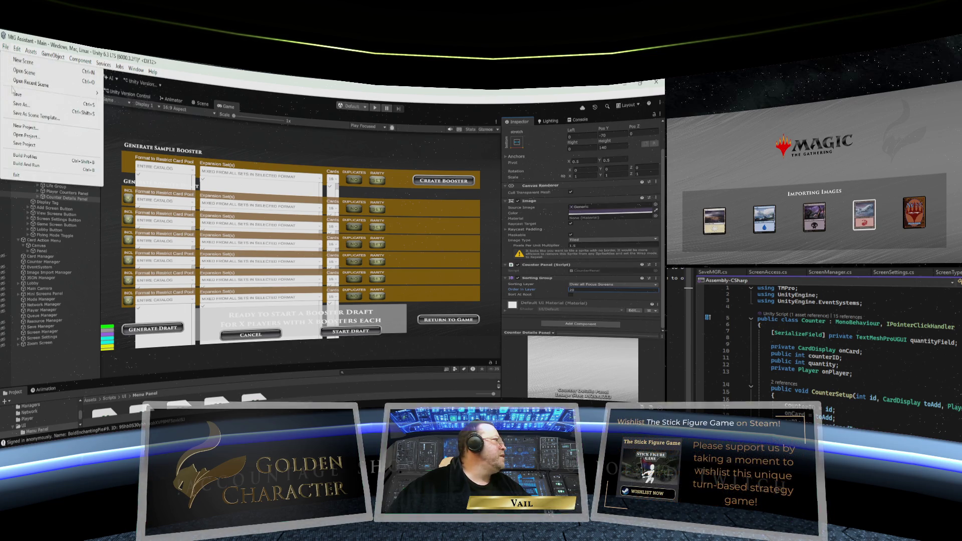
click(15, 94)
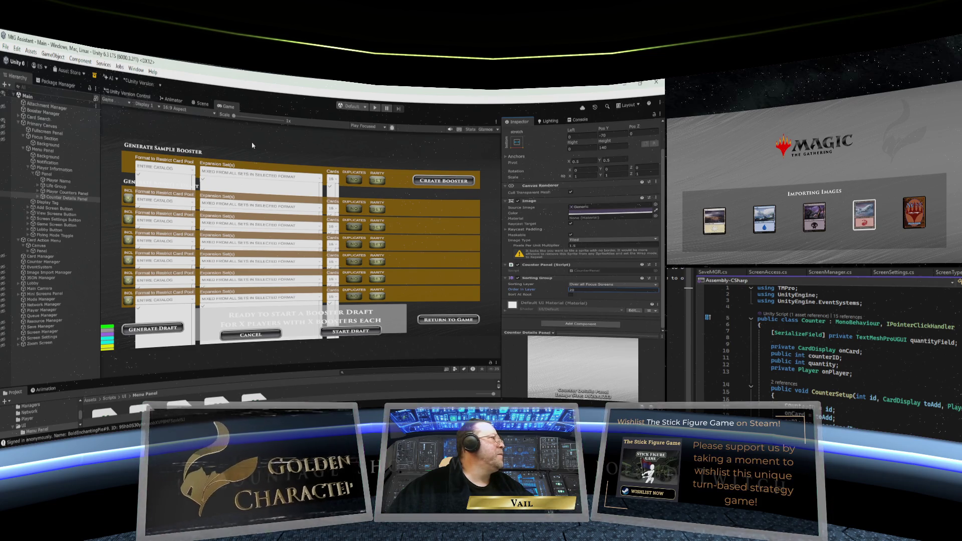
click(377, 113)
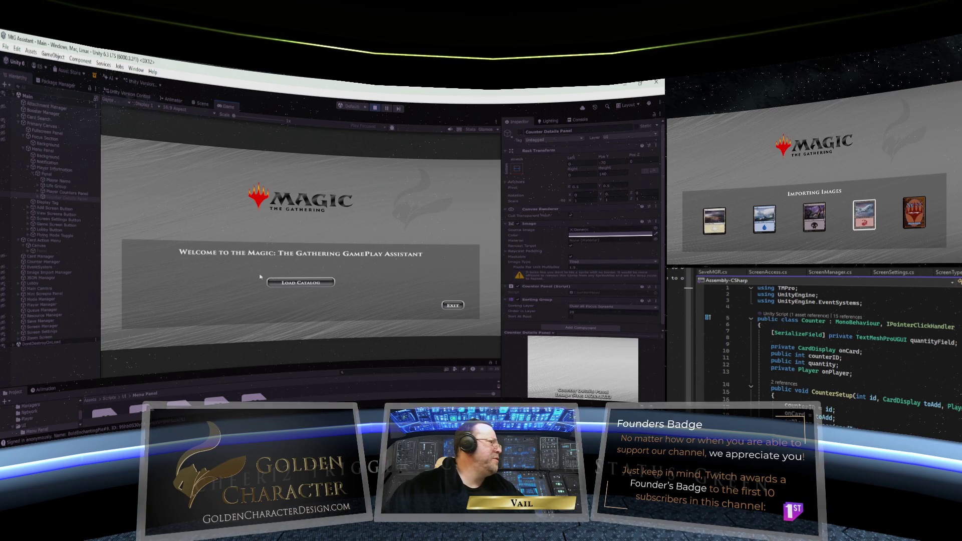
Load Catalog, choose Single Computer Session, and create a player profile with an entered name.
click(315, 284)
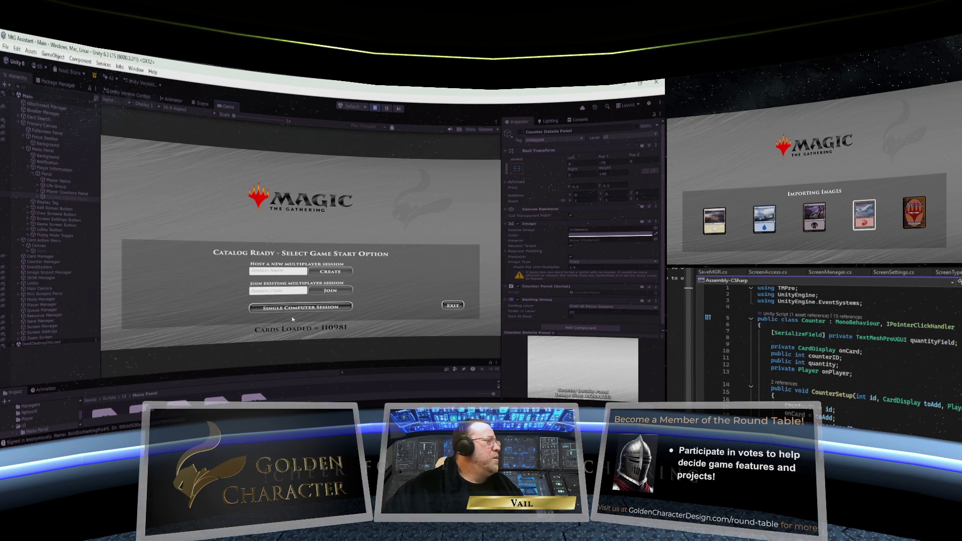
click(310, 309)
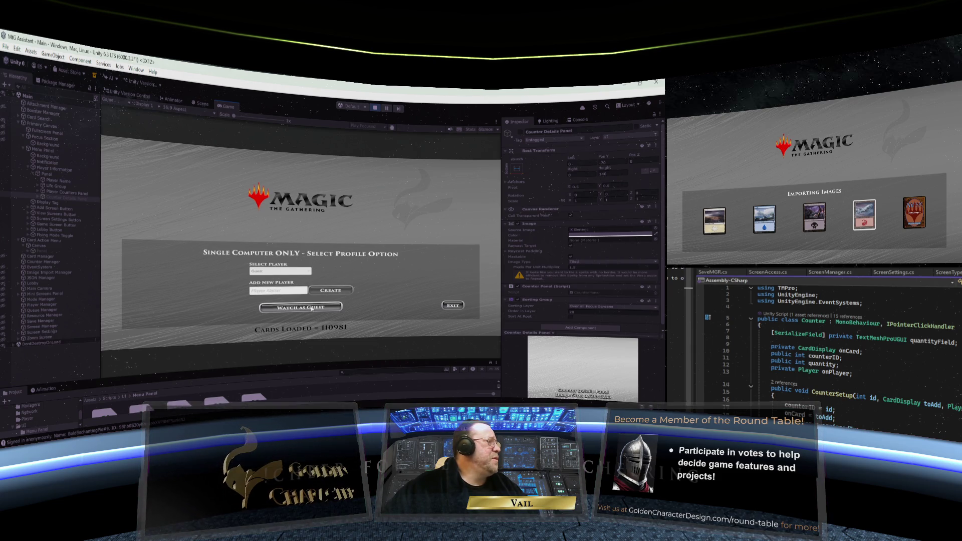
click(276, 291)
text(Vail)
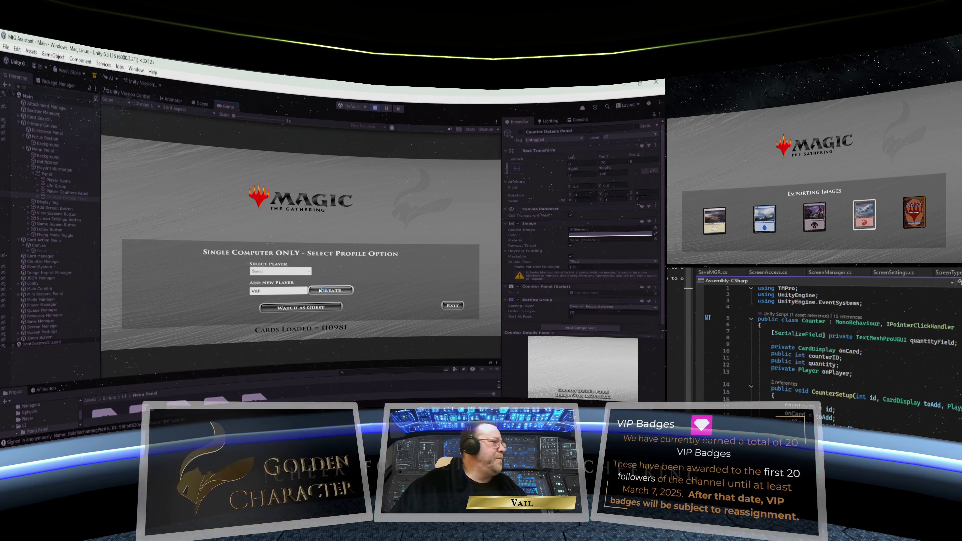
click(330, 290)
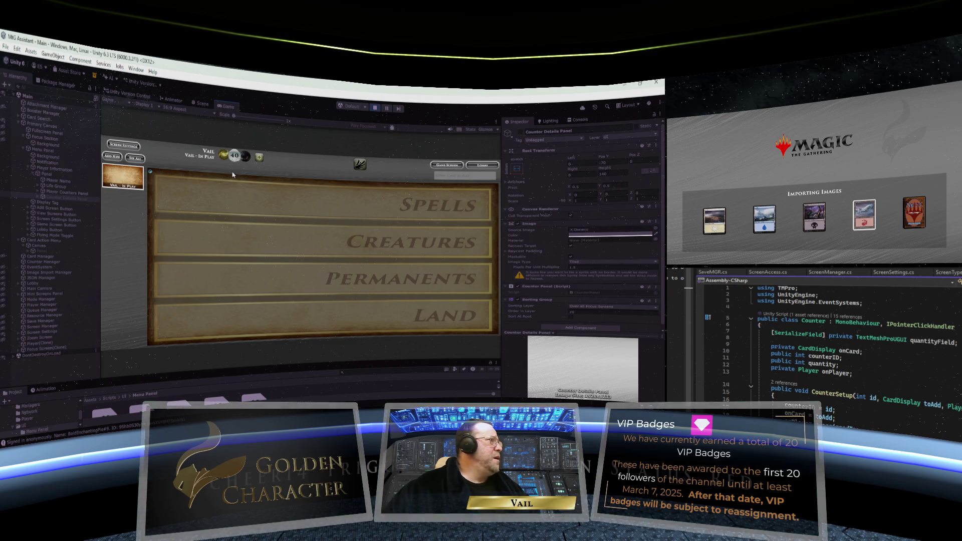
Add a star counter, open its details, and try higher and lower Order in Layer values on the panel.
click(259, 160)
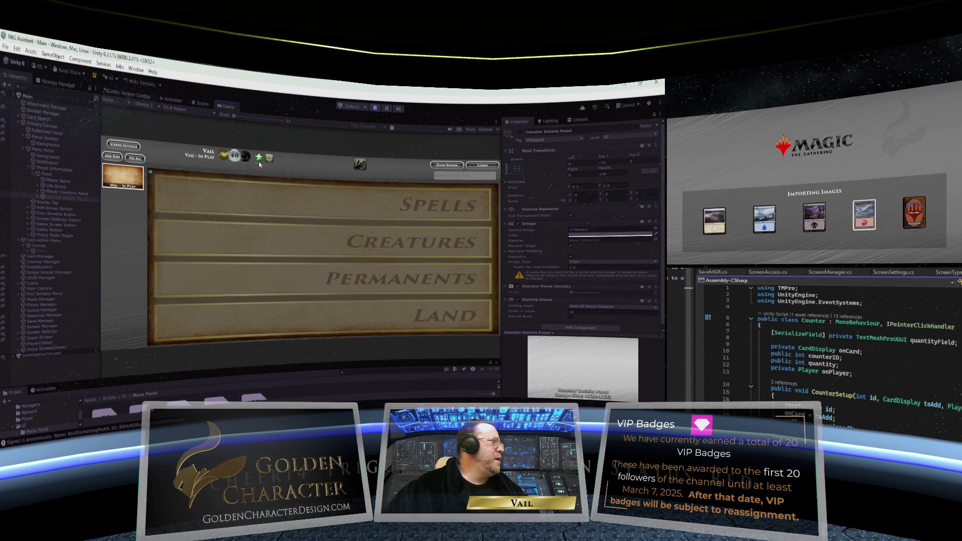
click(259, 161)
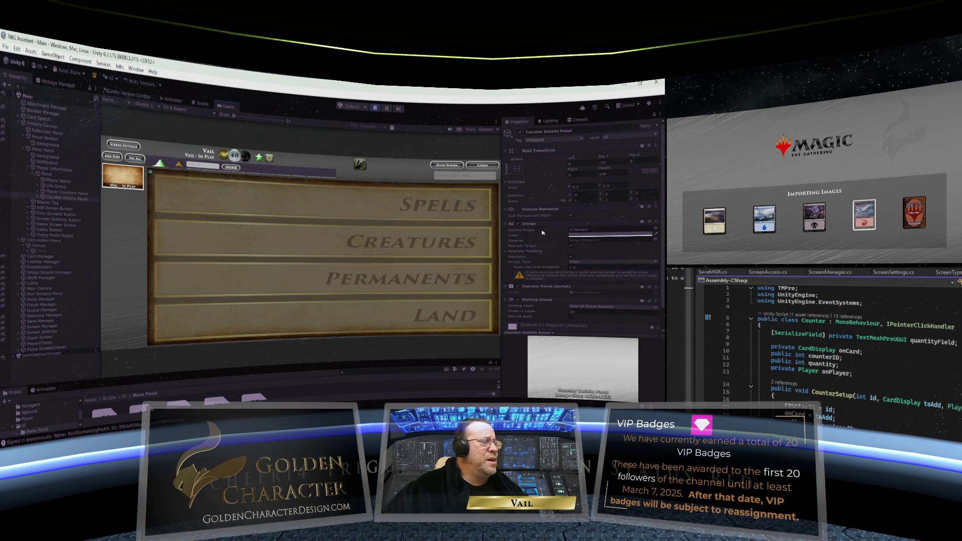
scroll(542, 234, down, 2)
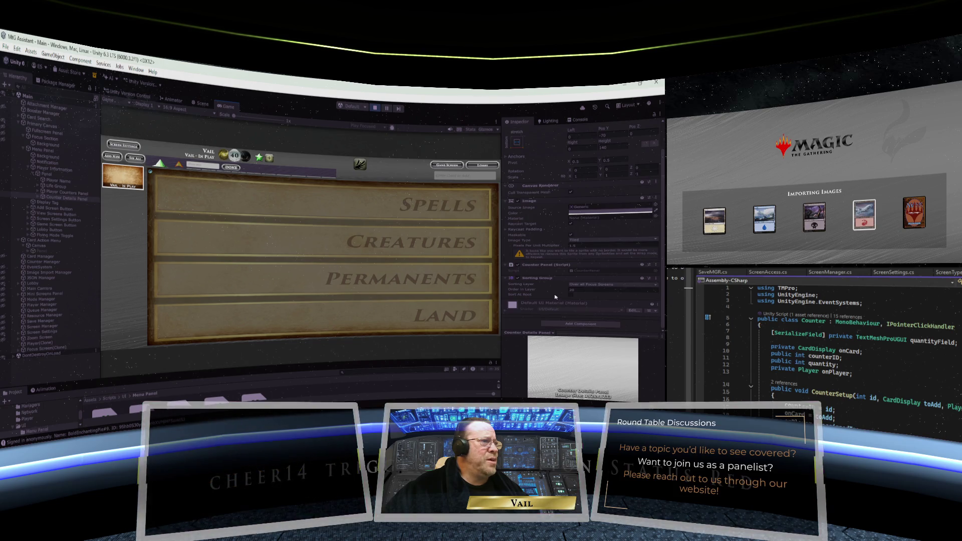
drag(532, 291, 648, 291)
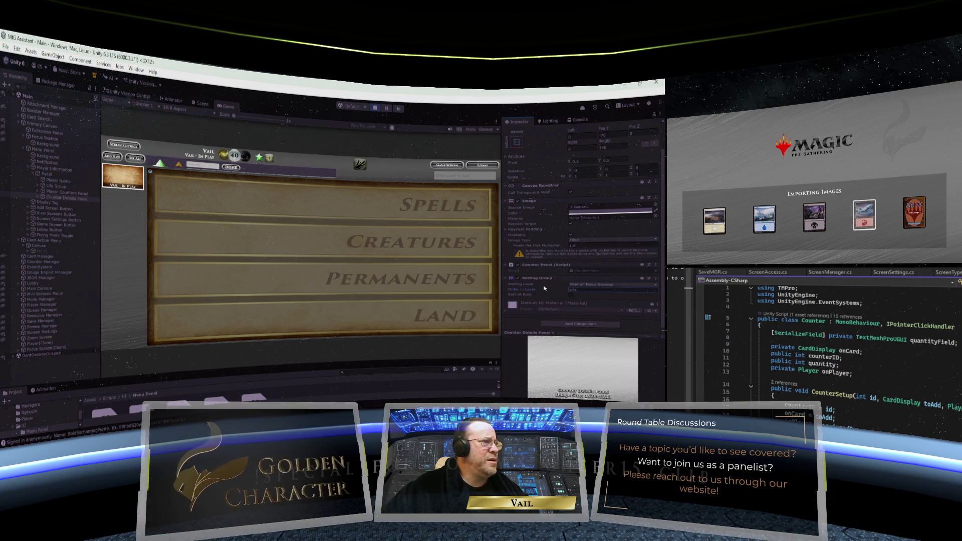
mouse_move(556, 291)
mouse_down()
mouse_move(498, 290)
mouse_move(555, 292)
mouse_up()
click(590, 291)
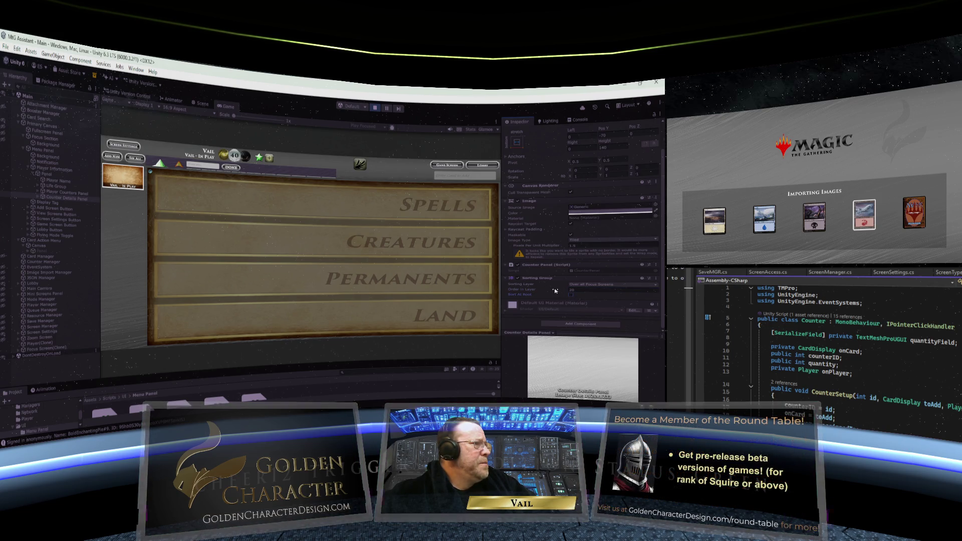
click(592, 285)
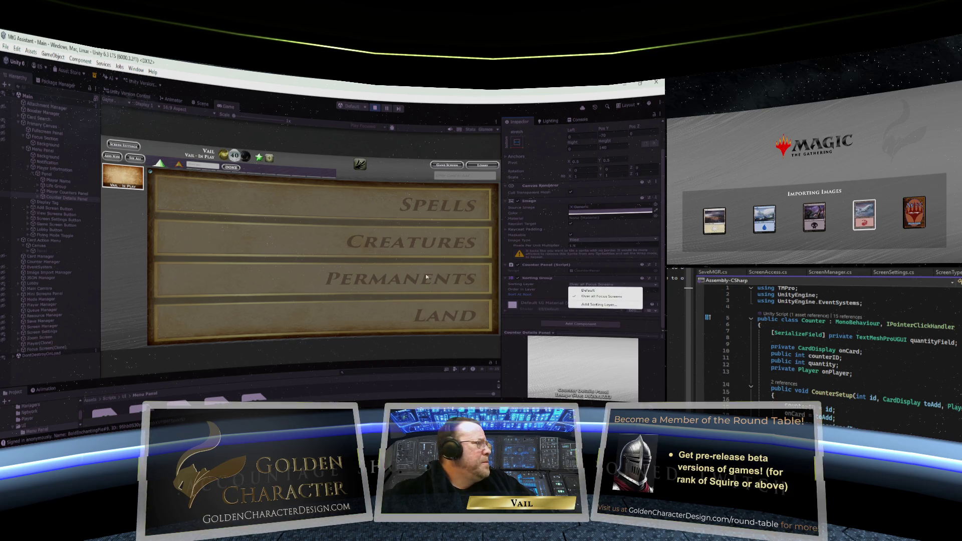
click(540, 290)
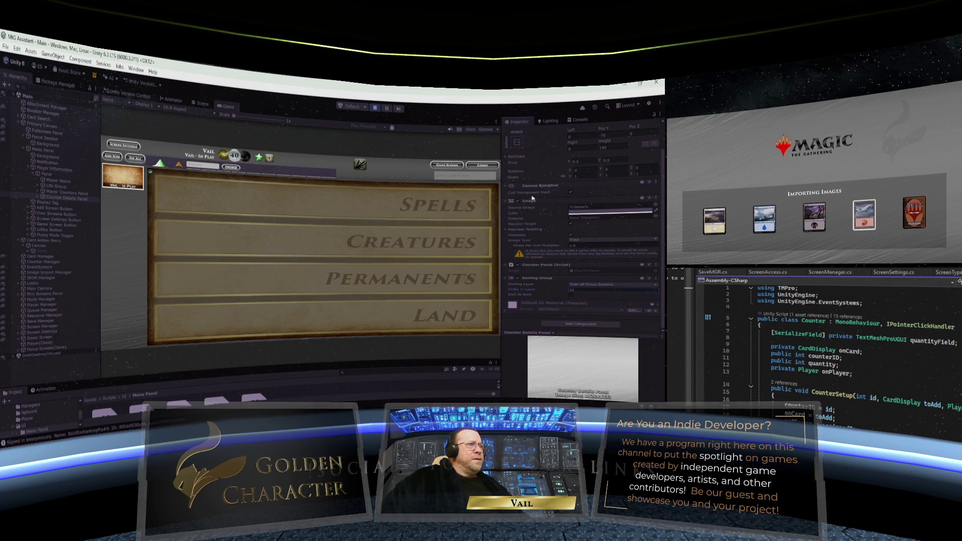
scroll(532, 198, up, 1)
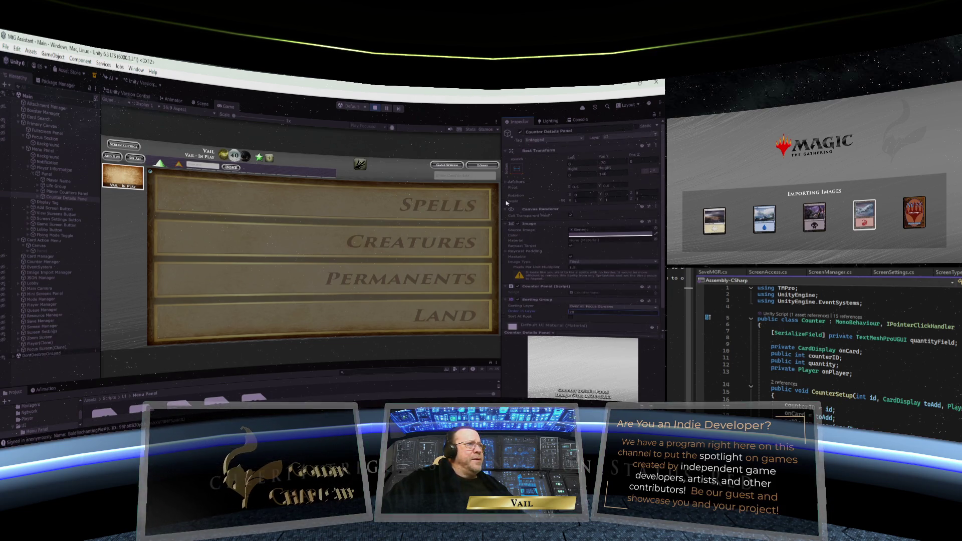
click(634, 138)
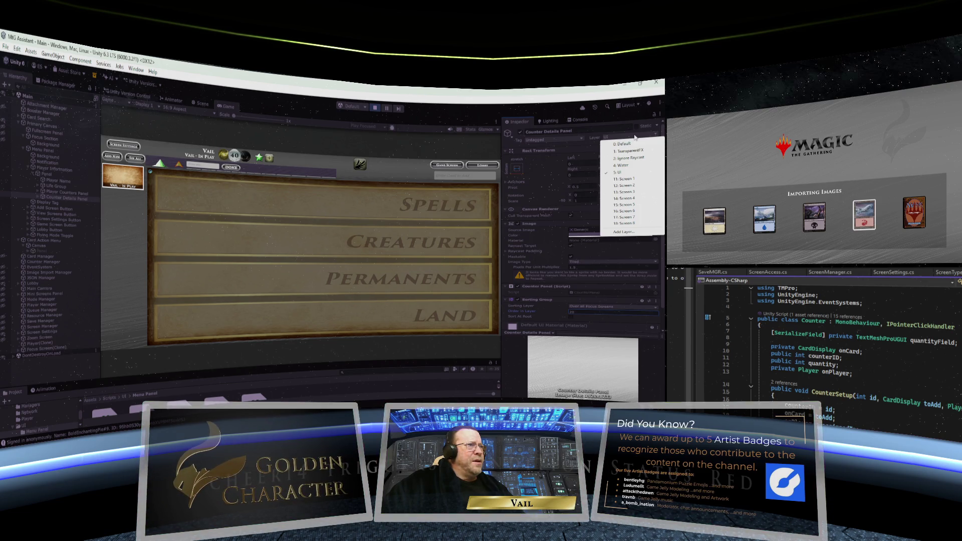
click(600, 119)
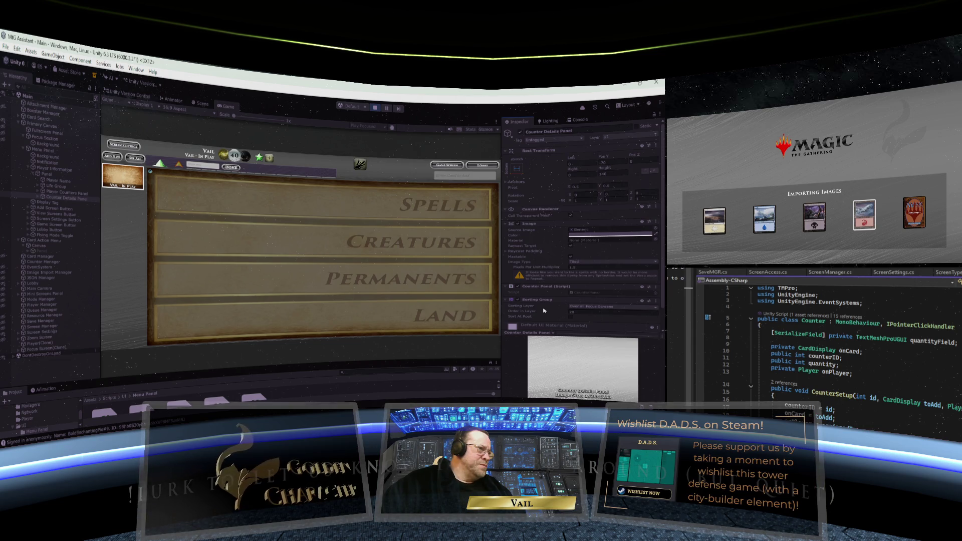
scroll(545, 310, down, 2)
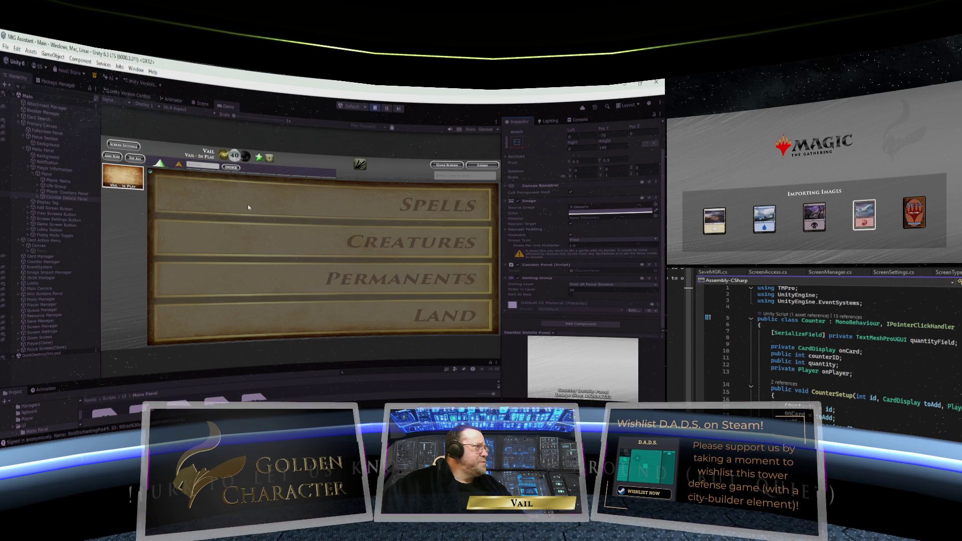
Attempt to save from the File menu, then exit play mode with the Play button.
click(7, 46)
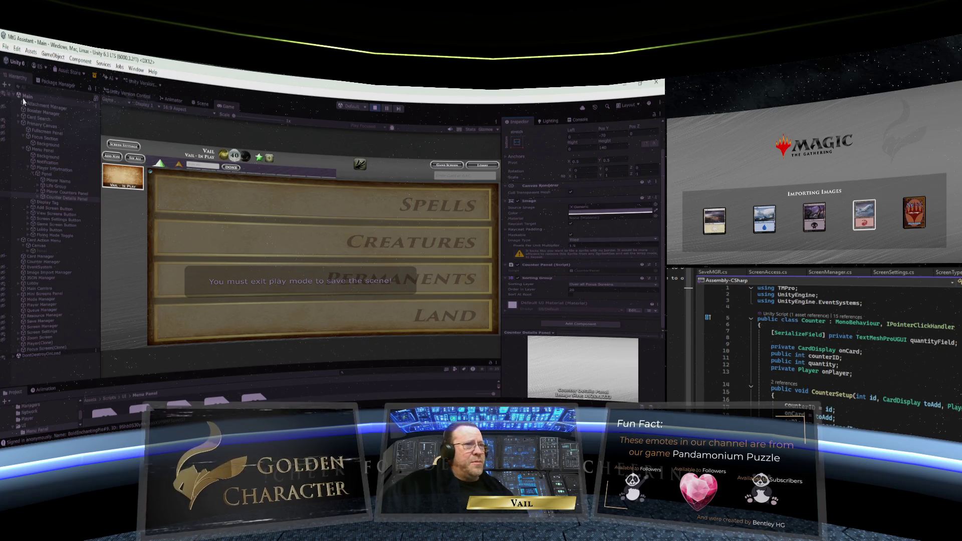
click(375, 108)
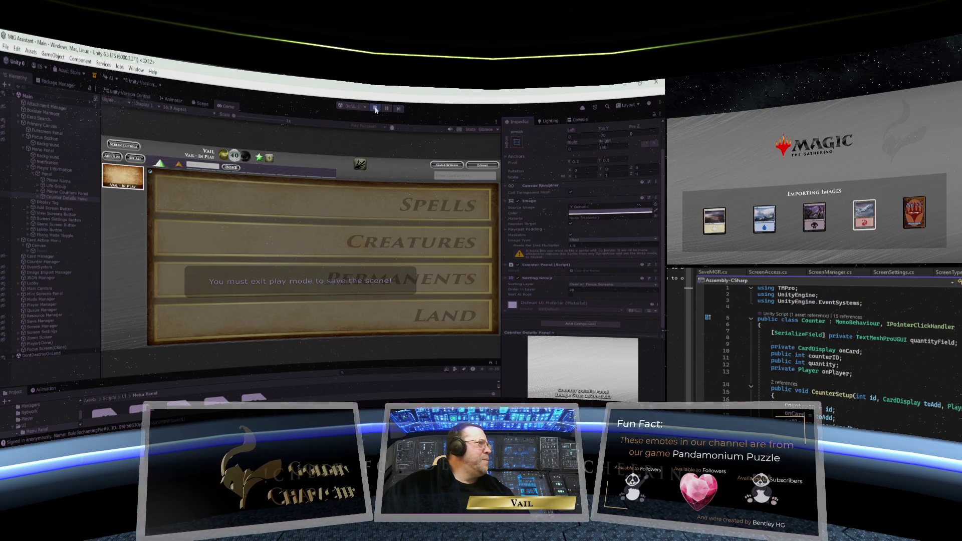